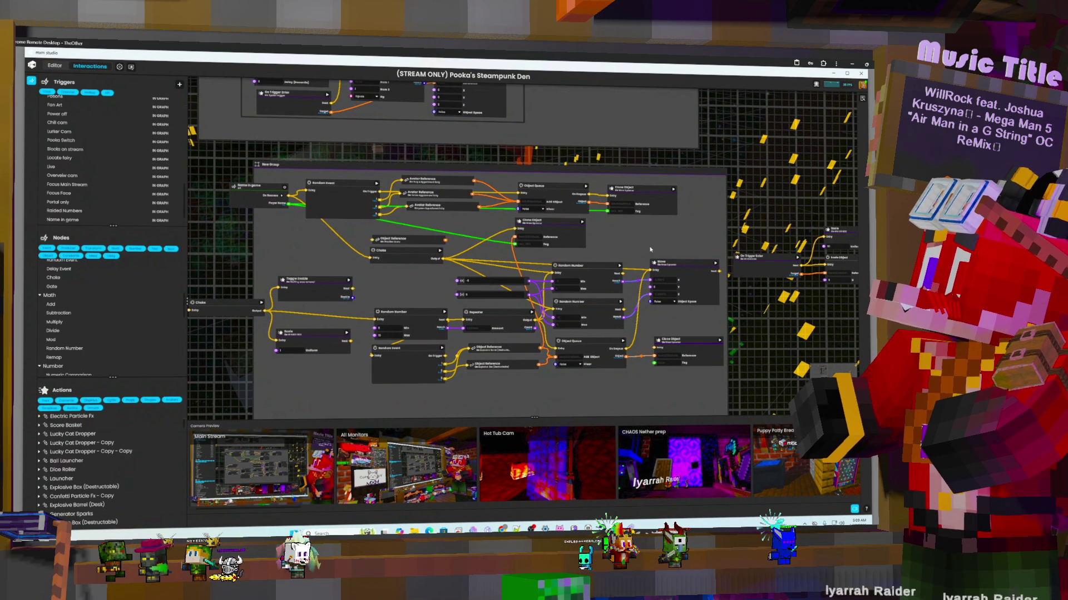
- Remove the Clone Object node from the graph and select the Object Queue node
left_click(670, 342)
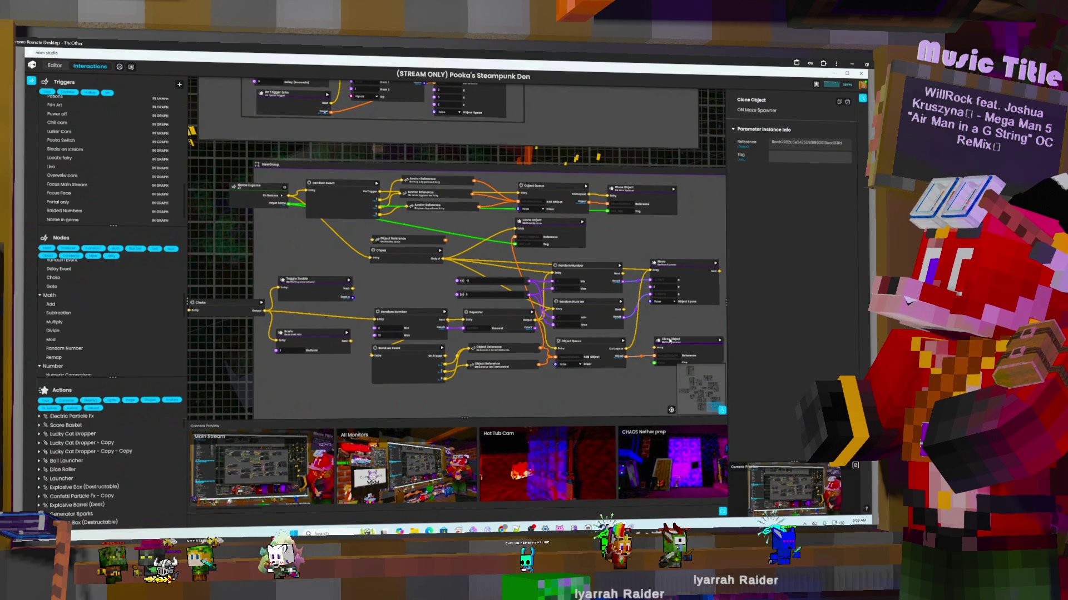
key("Delete")
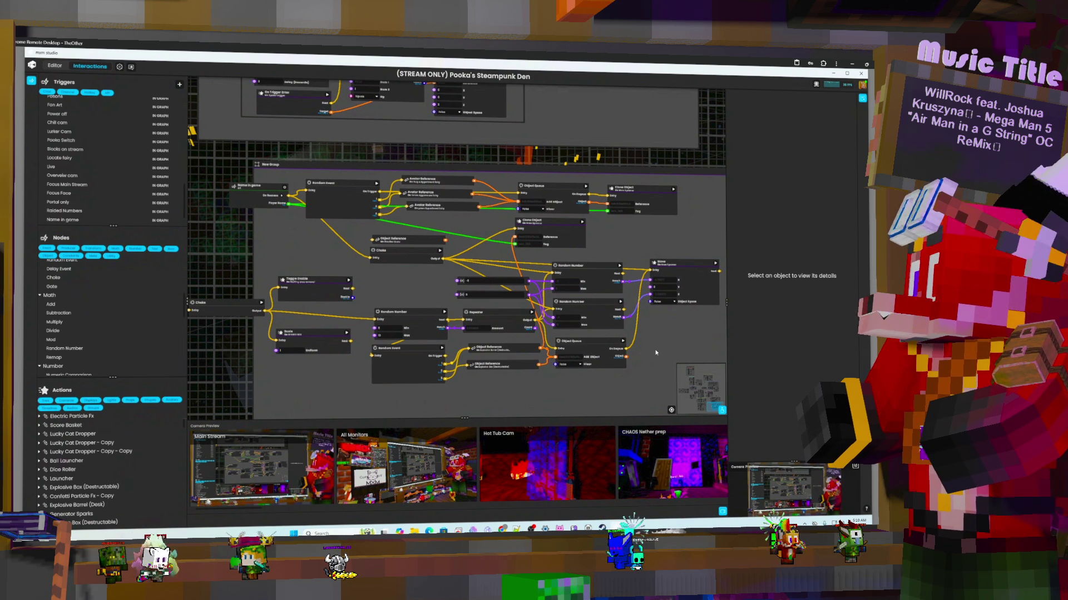
left_click(604, 347)
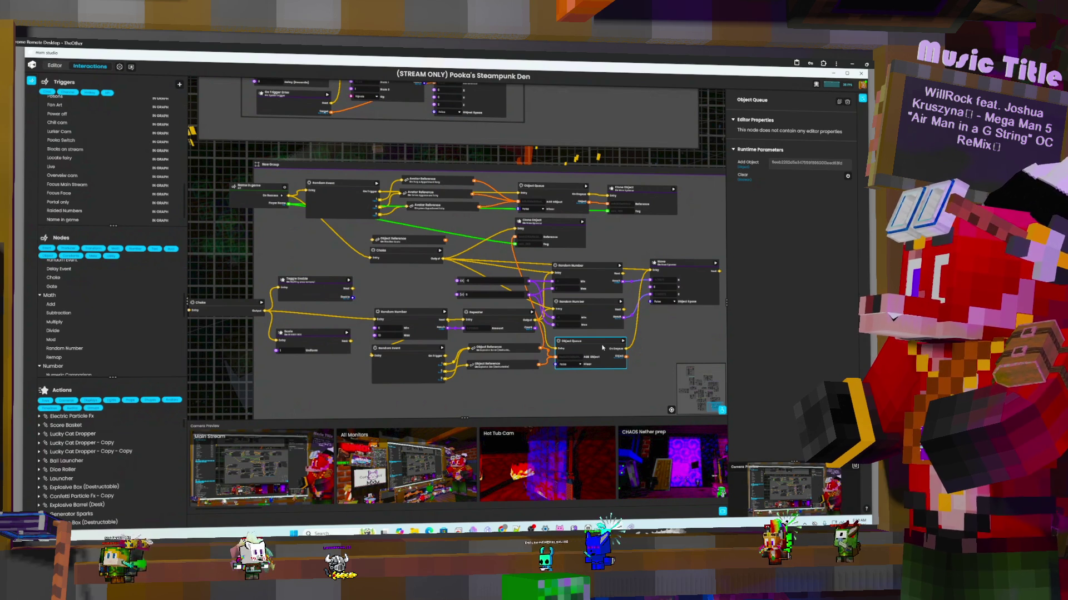
- Delete the Object Queue and Repeater nodes and move the Explosive Barrel reference up beside the others
key("Delete")
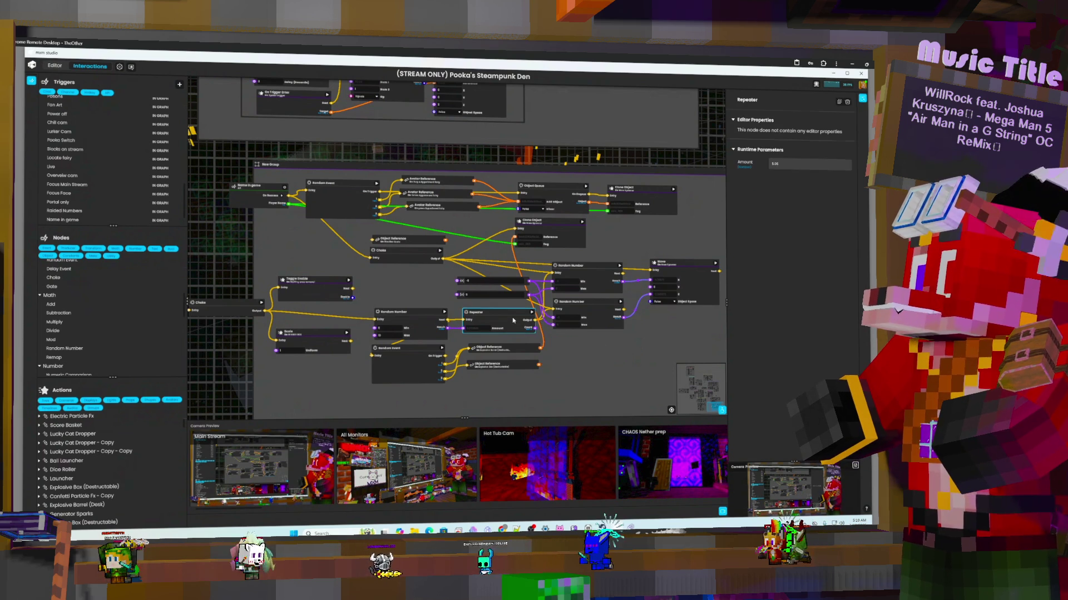
left_click(513, 320)
key("Delete")
left_click(500, 348)
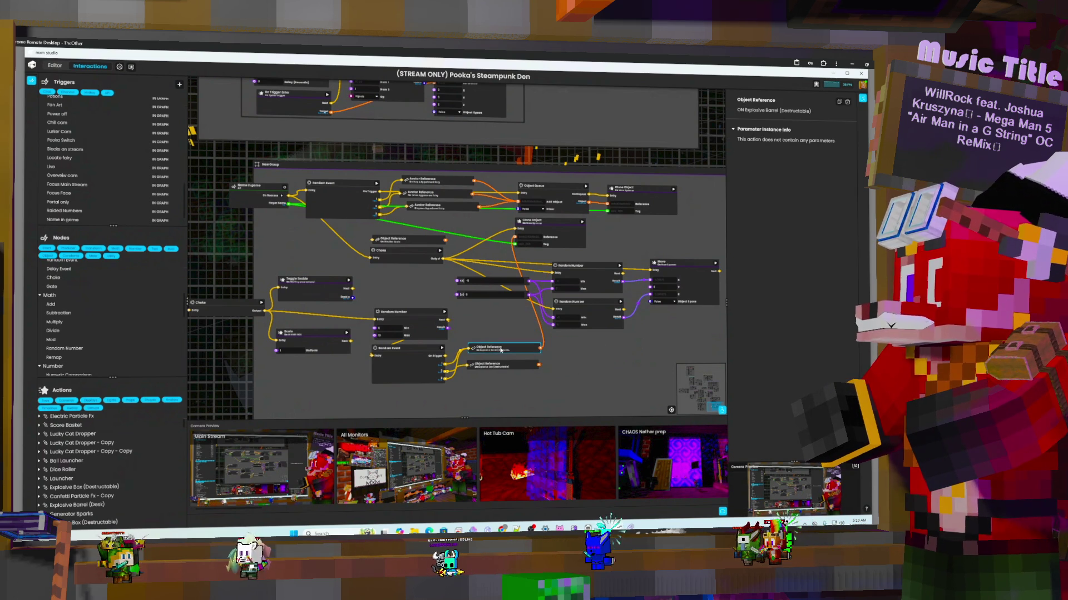
mouse_move(499, 349)
left_mouse_down()
mouse_move(467, 290)
mouse_move(402, 232)
left_mouse_up()
- Delete the Random Event and Random Number nodes, tuck the Explosive Box reference below, and view the scene
left_click(413, 356)
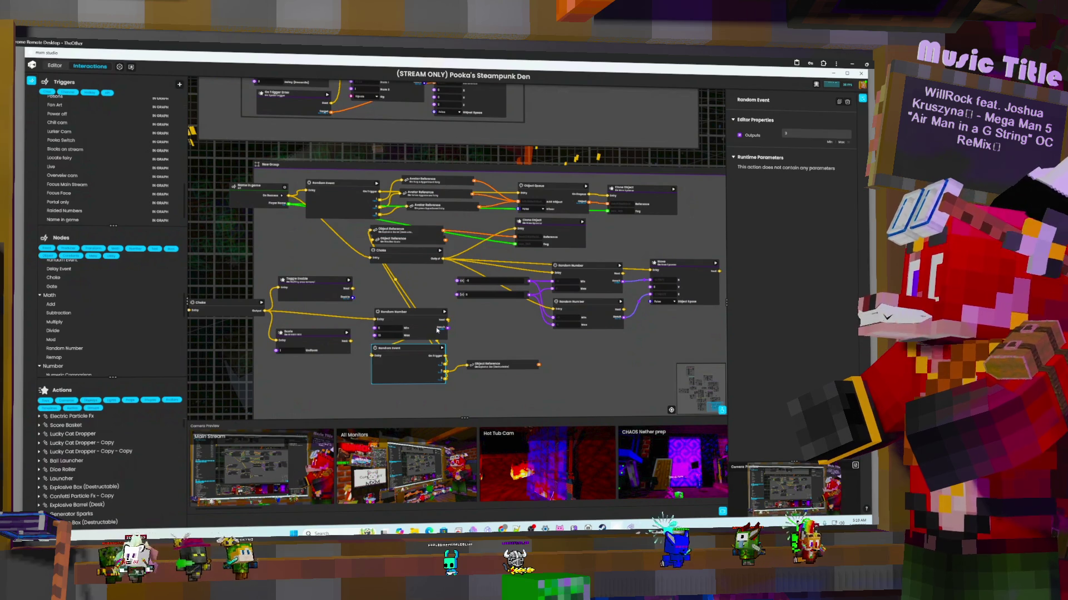
key("Delete")
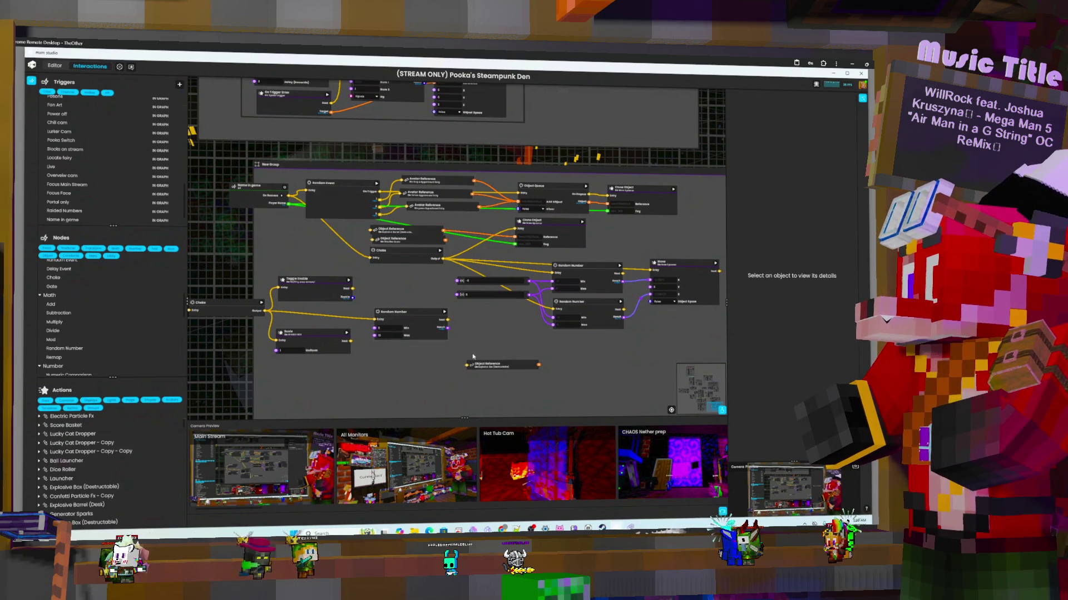
mouse_move(487, 370)
left_mouse_down()
mouse_move(387, 294)
mouse_move(389, 276)
left_mouse_up()
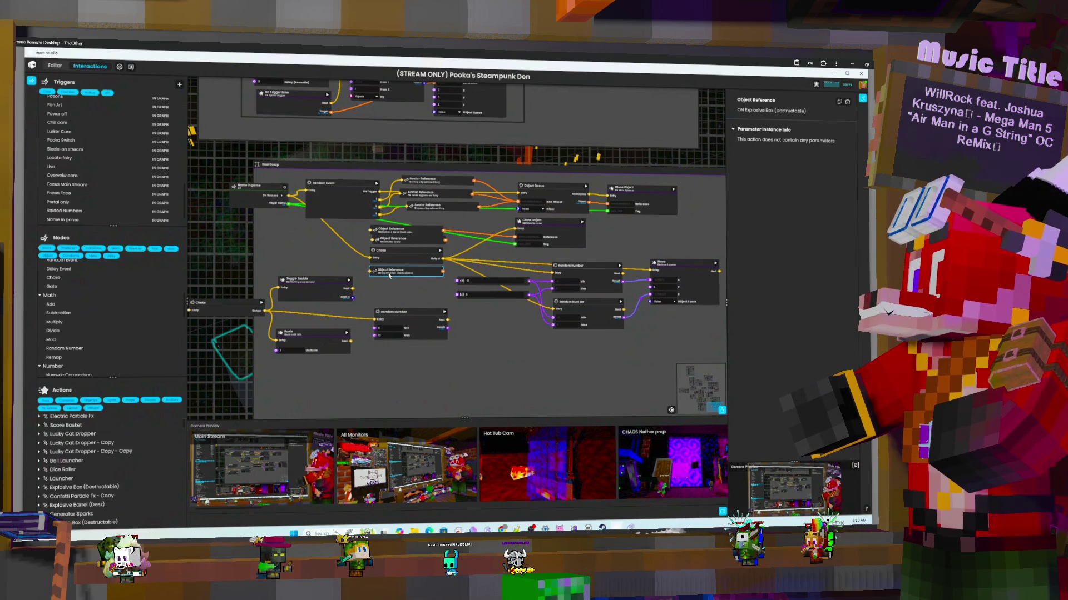
left_click(413, 241)
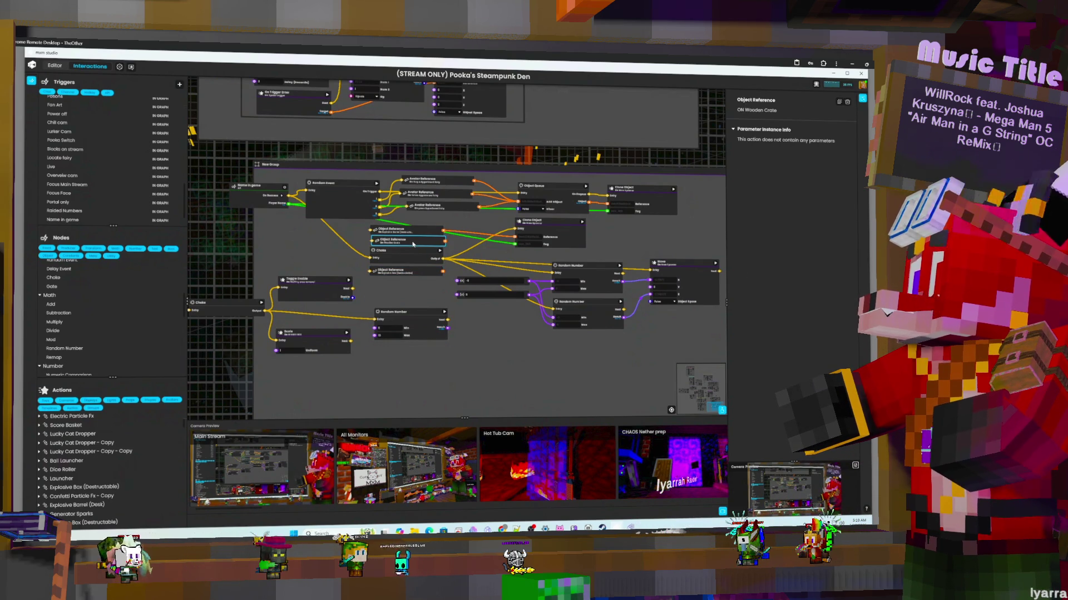
left_click(414, 318)
key("Delete")
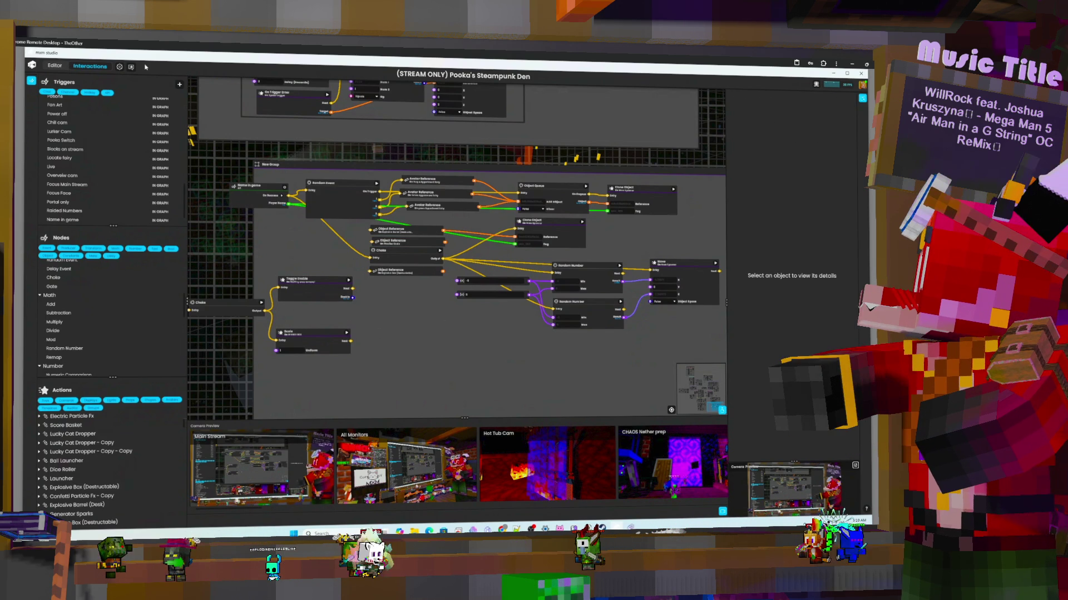
left_click(48, 66)
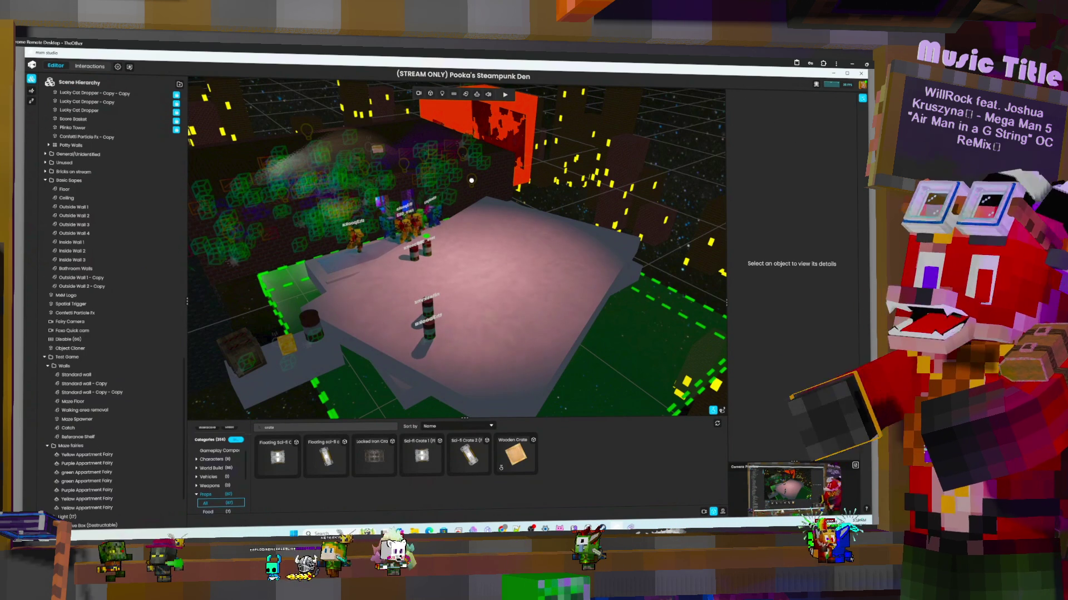
- Check the Choke node's details in the graph, then watch the maze game play in the 3D scene
key("ctrl+Tab")
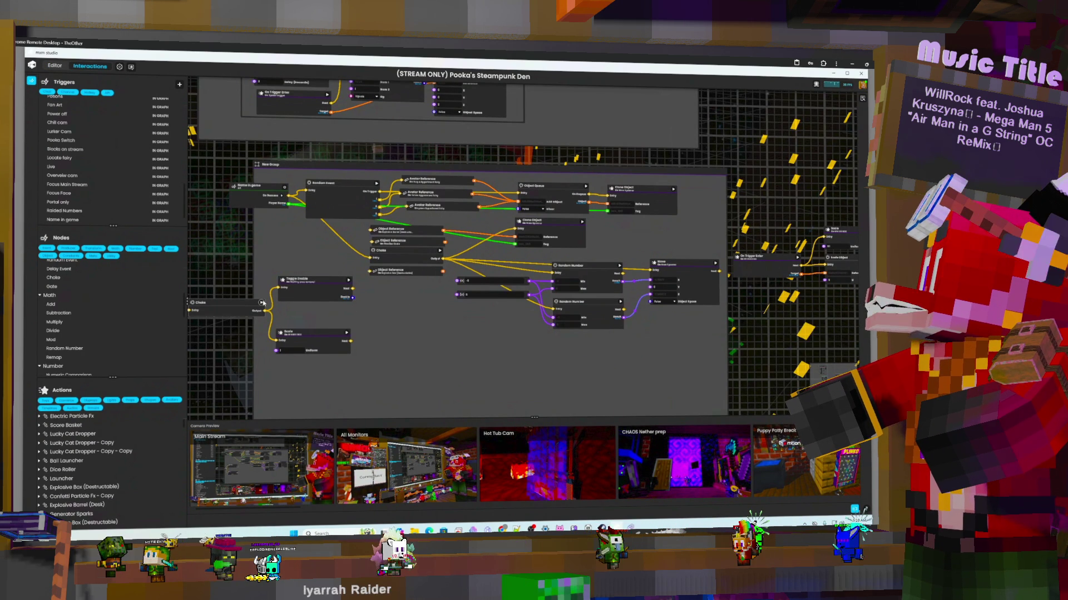
left_click(263, 303)
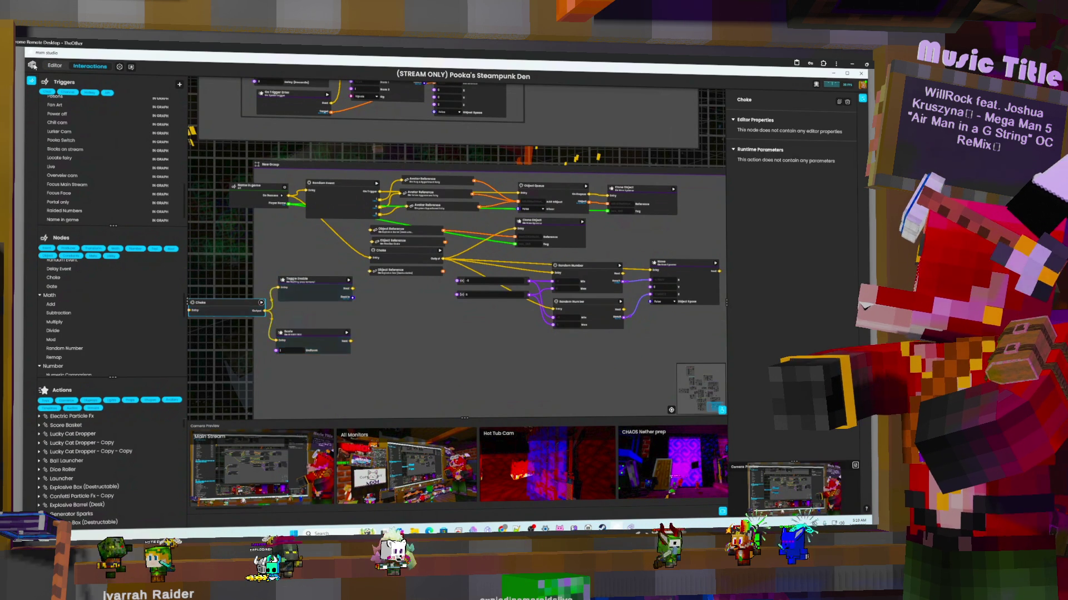
key("ctrl+1")
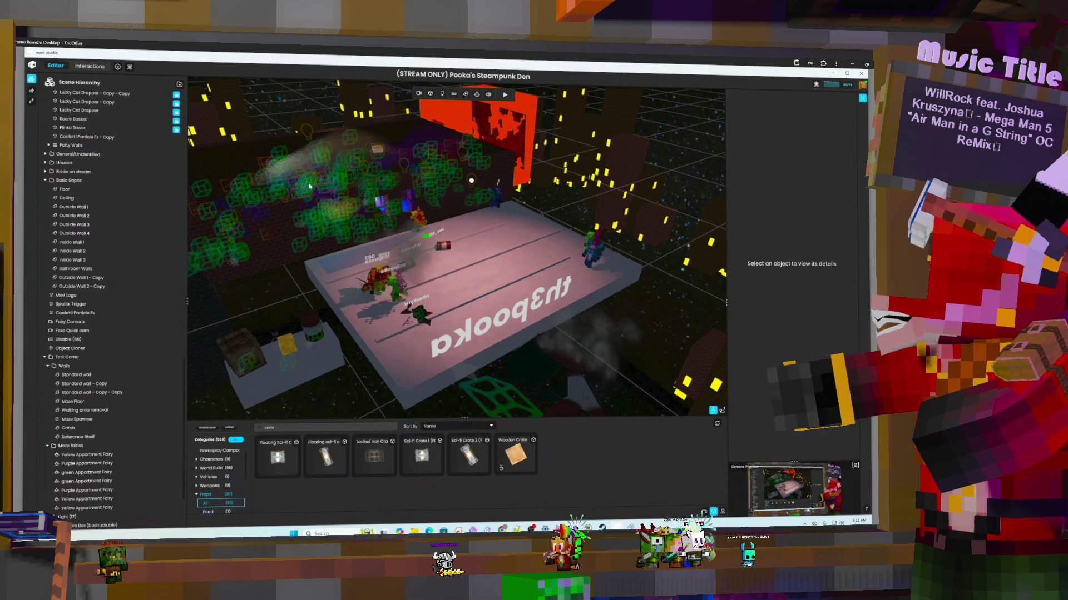
- Delete the duplicate Yellow Appartment Fairy from the Scene Hierarchy
left_click(95, 66)
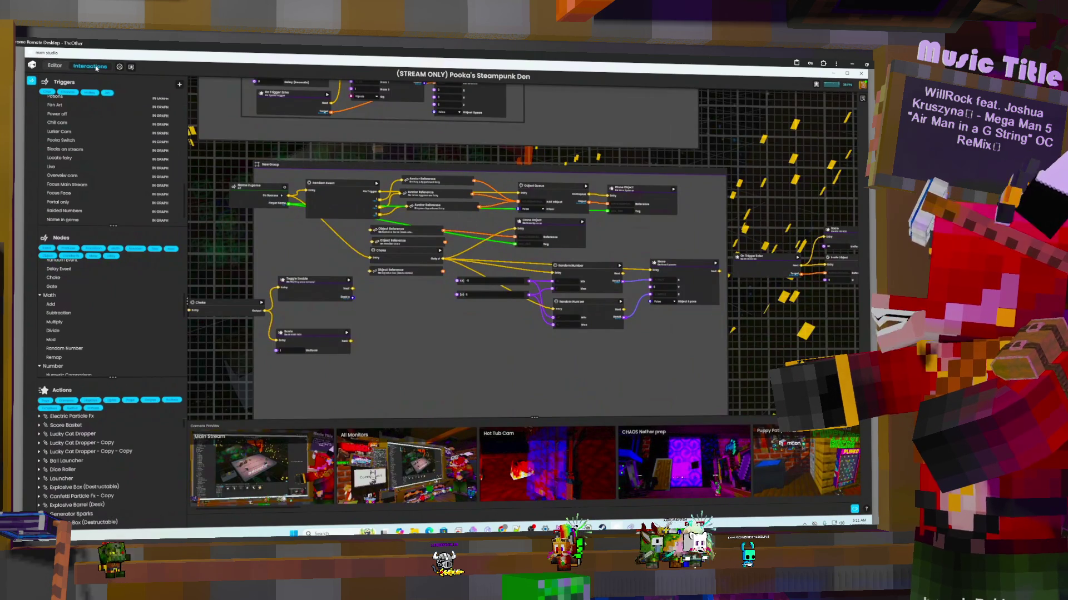
left_click(54, 66)
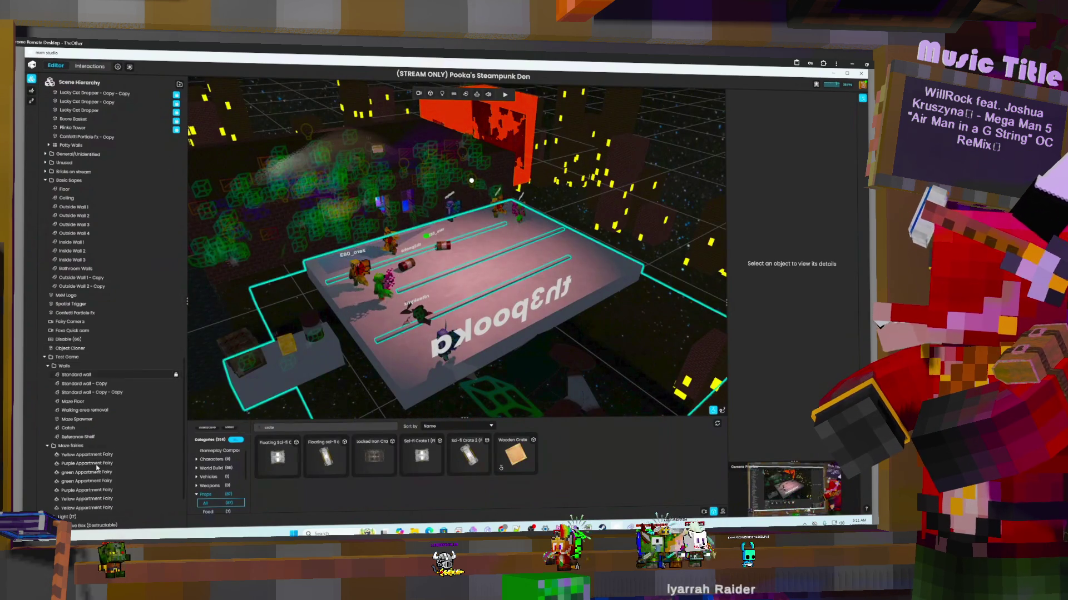
left_click(99, 482)
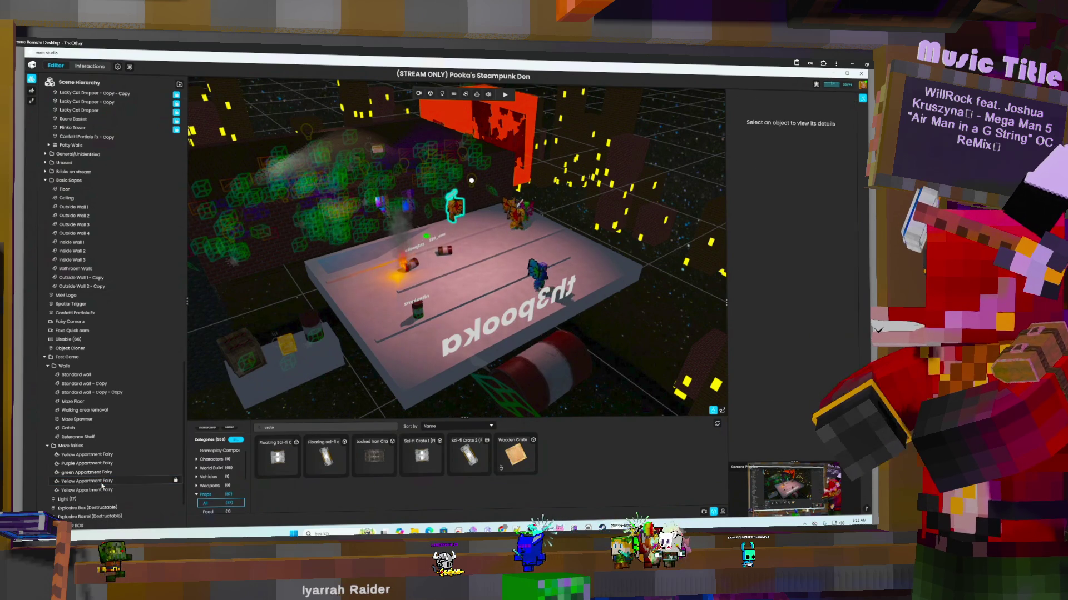
left_click(102, 485)
key("Delete")
- Check the small barrel in the hierarchy, clear the selection, and open the interaction graph
scroll(94, 445, "down", 2)
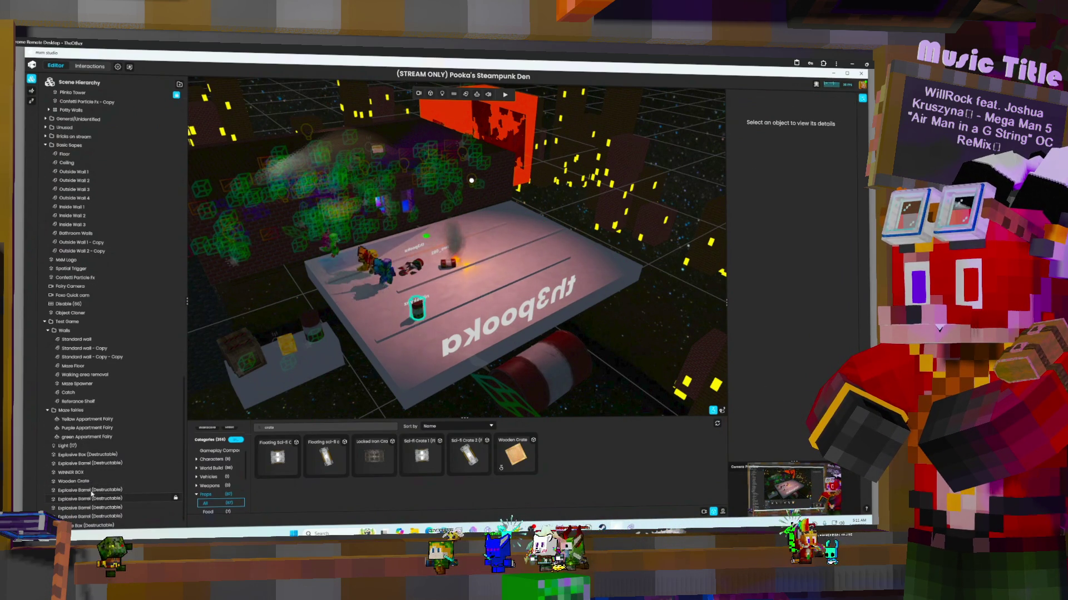
scroll(91, 491, "up", 1)
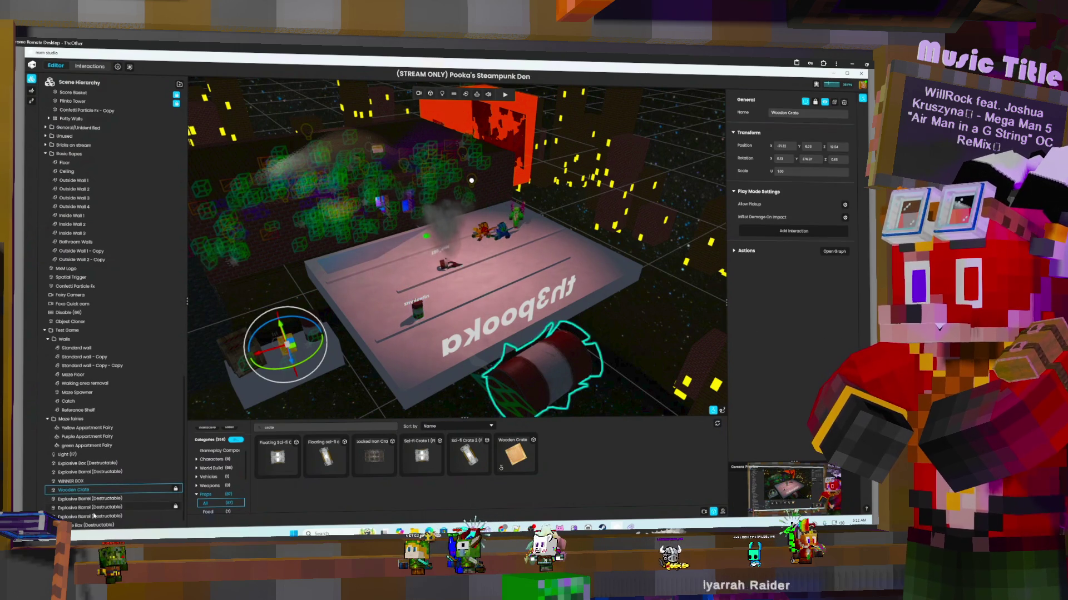
scroll(95, 514, "up", 1)
scroll(94, 516, "up", 1)
left_click(94, 517)
scroll(95, 517, "up", 1)
left_click(448, 323)
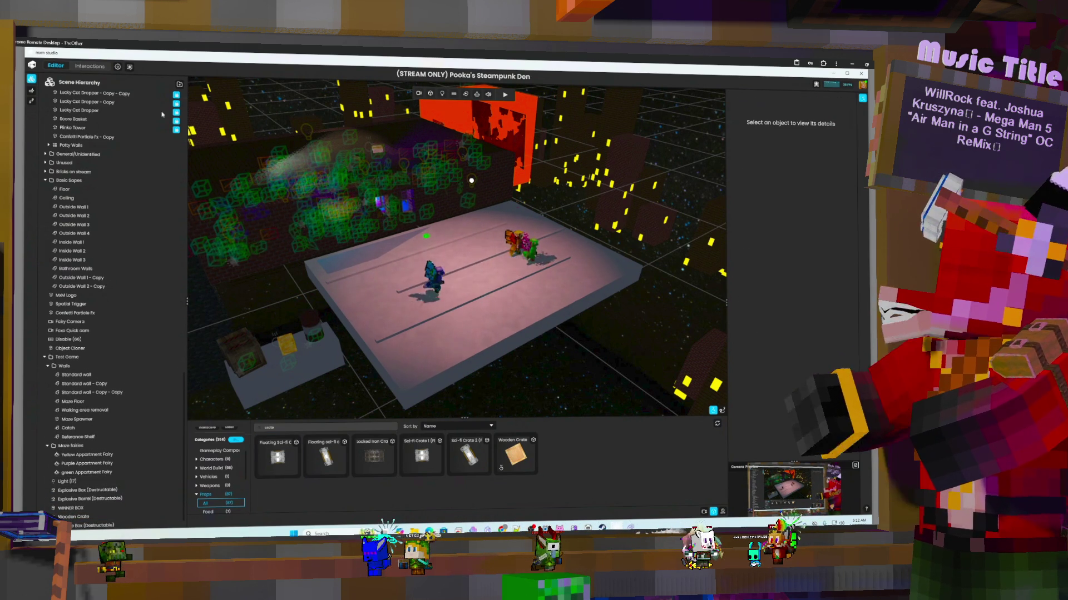
left_click(89, 66)
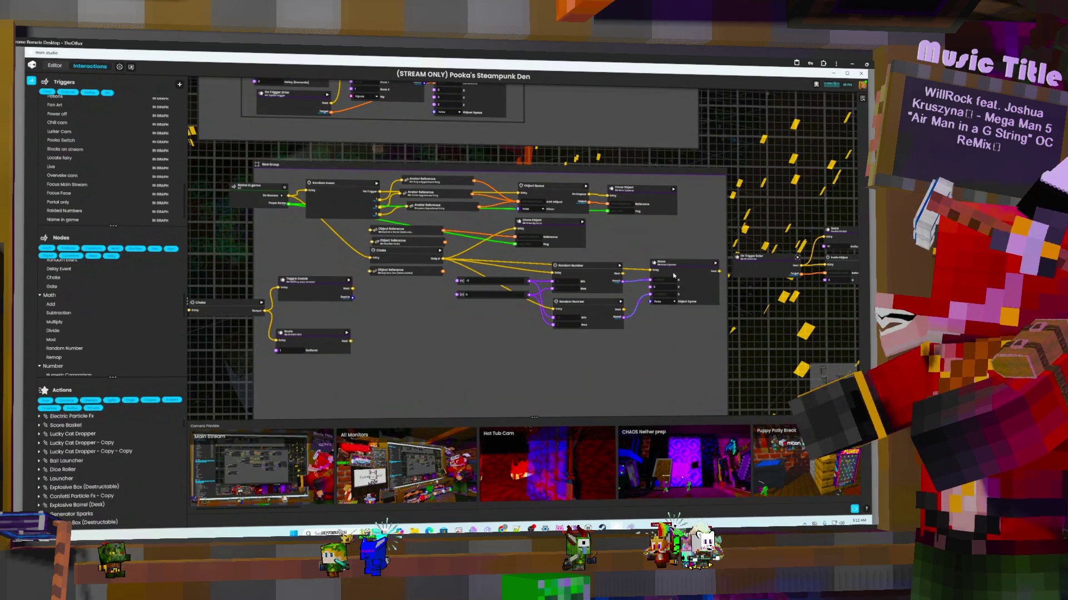
- Inspect the Toggle Enable node's settings, then return to the 3D maze scene
left_click(347, 284)
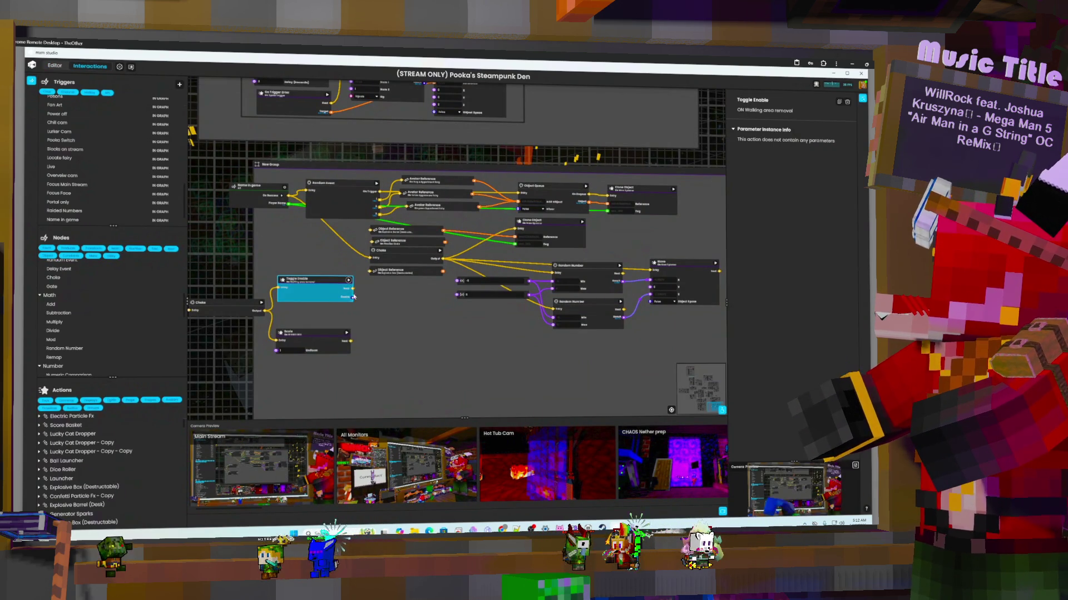
left_click(64, 66)
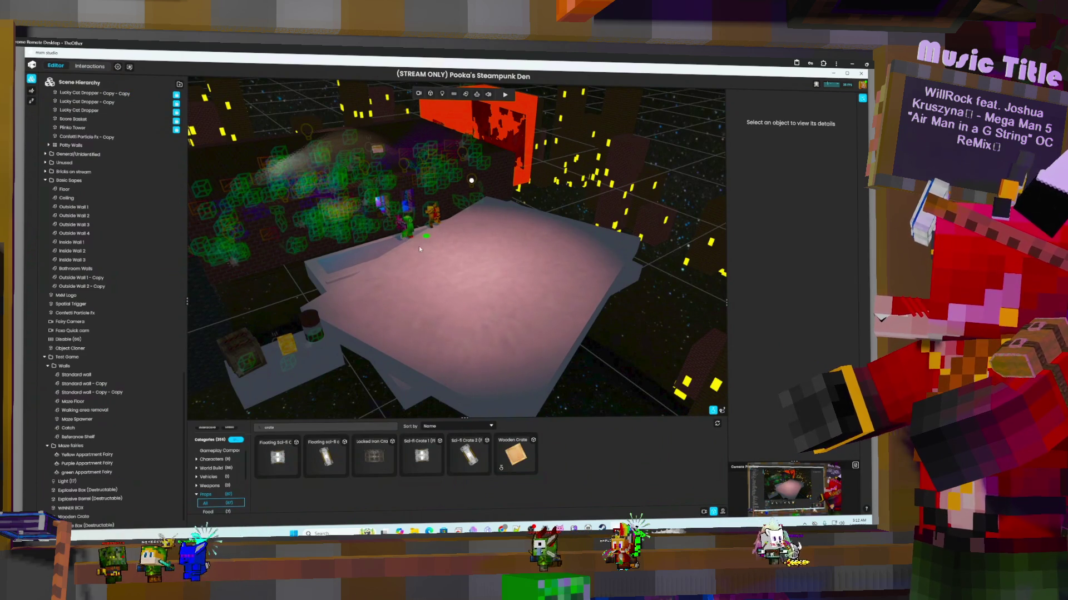
- Put the Purple fairy in move mode, select the Maze Floor and both fairies, and save with Ctrl+S
left_click(95, 463)
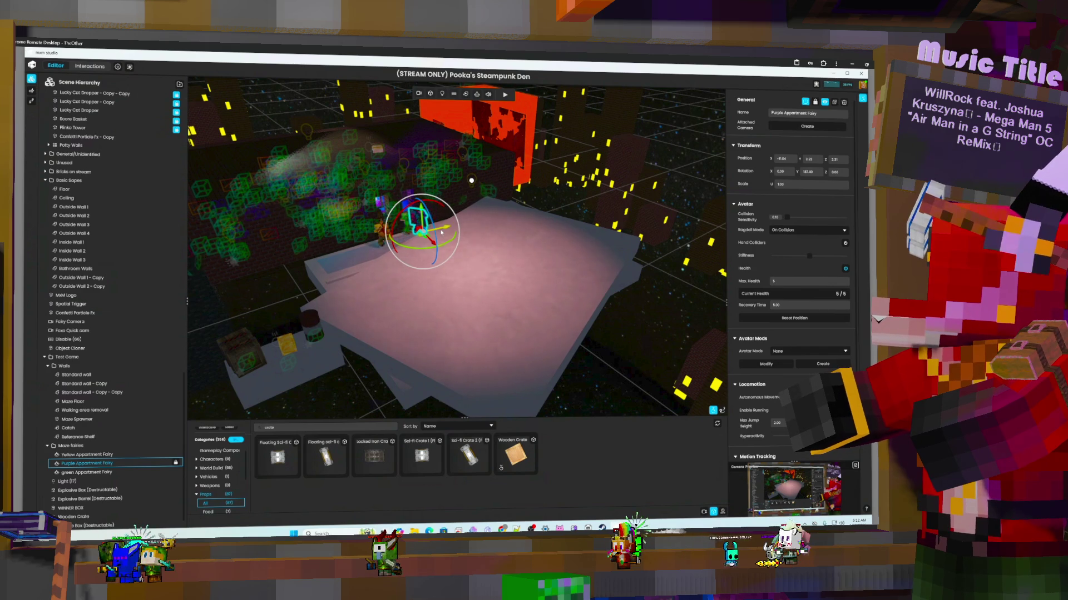
key("w")
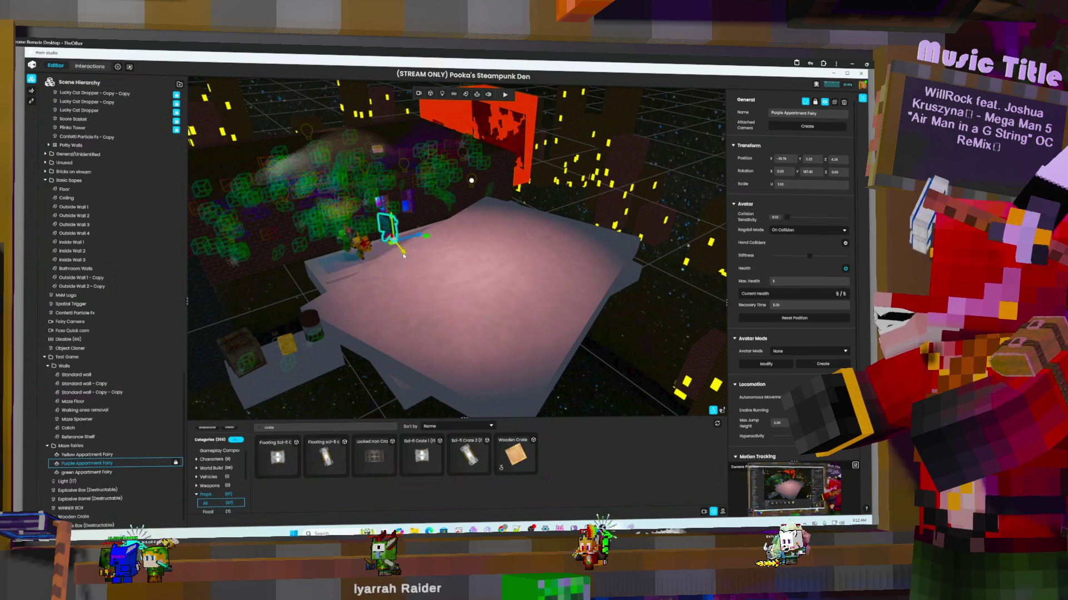
left_click(353, 266)
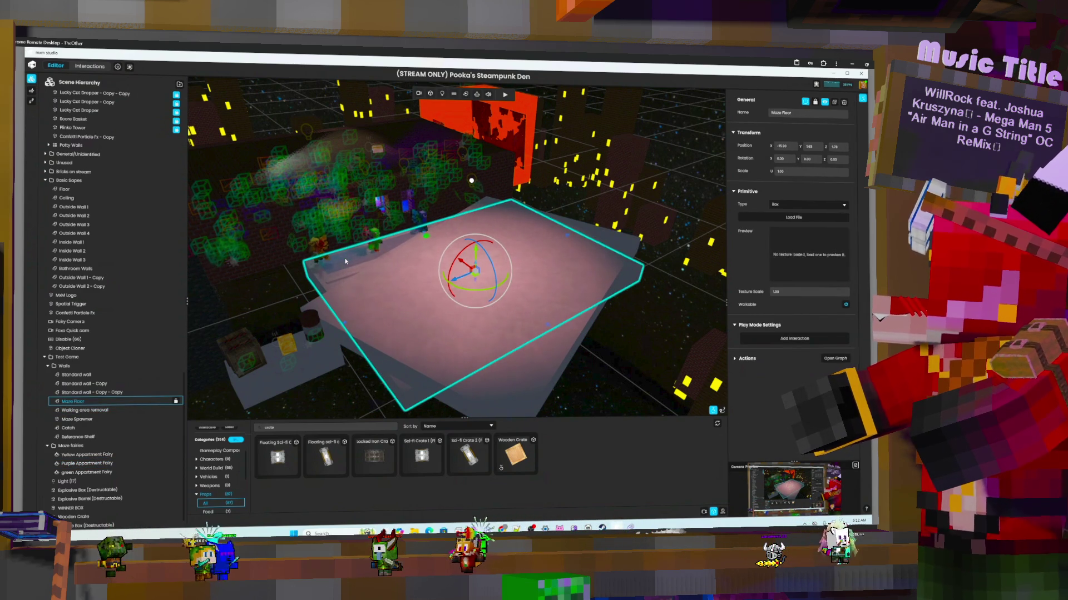
left_click(74, 401)
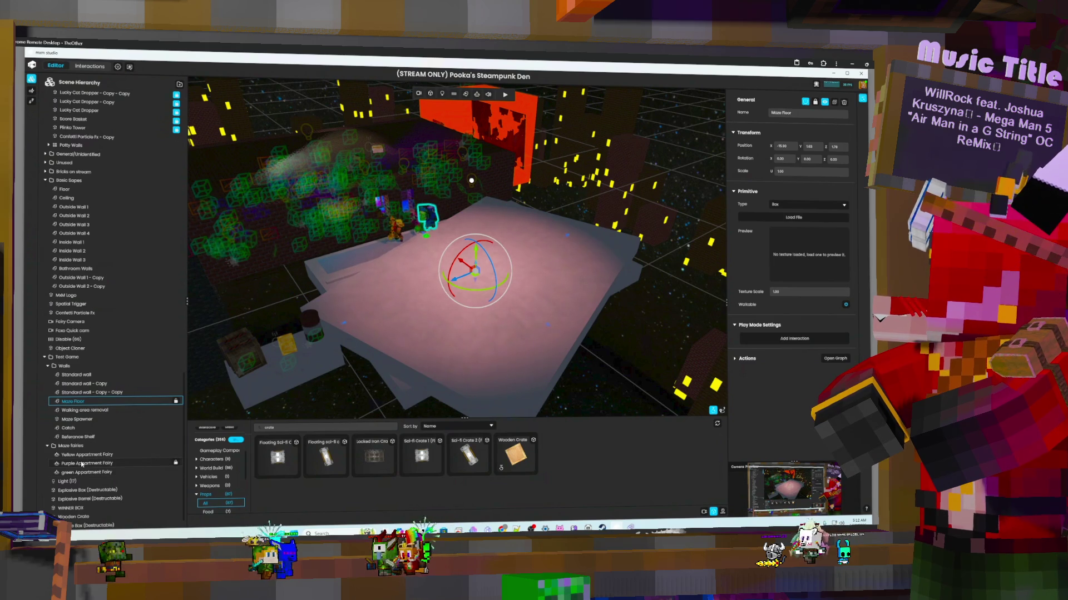
left_click(442, 217)
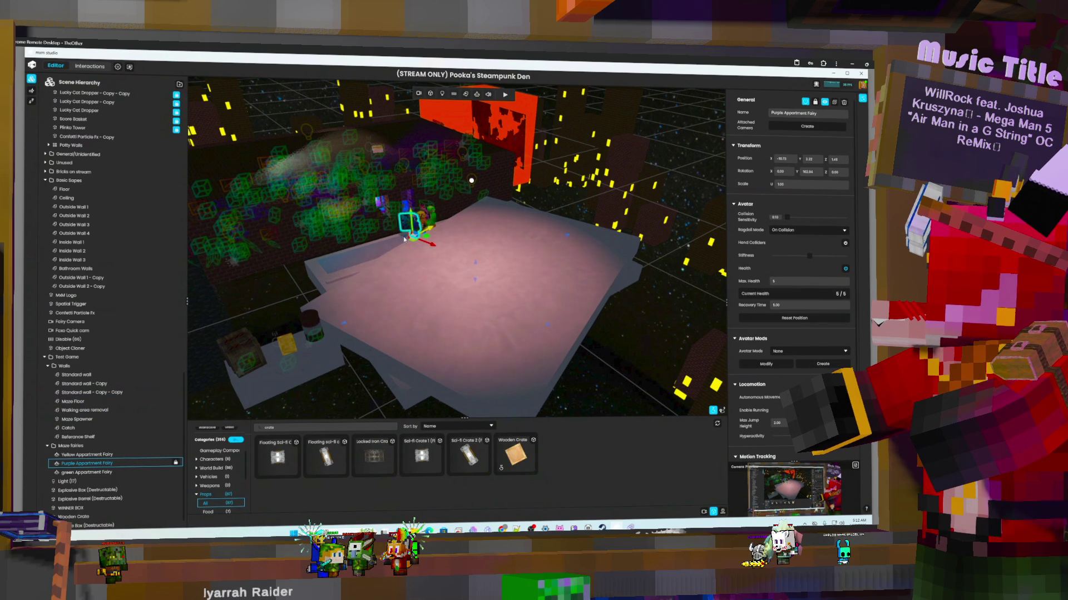
left_click(103, 455, "ctrl")
left_click(103, 455)
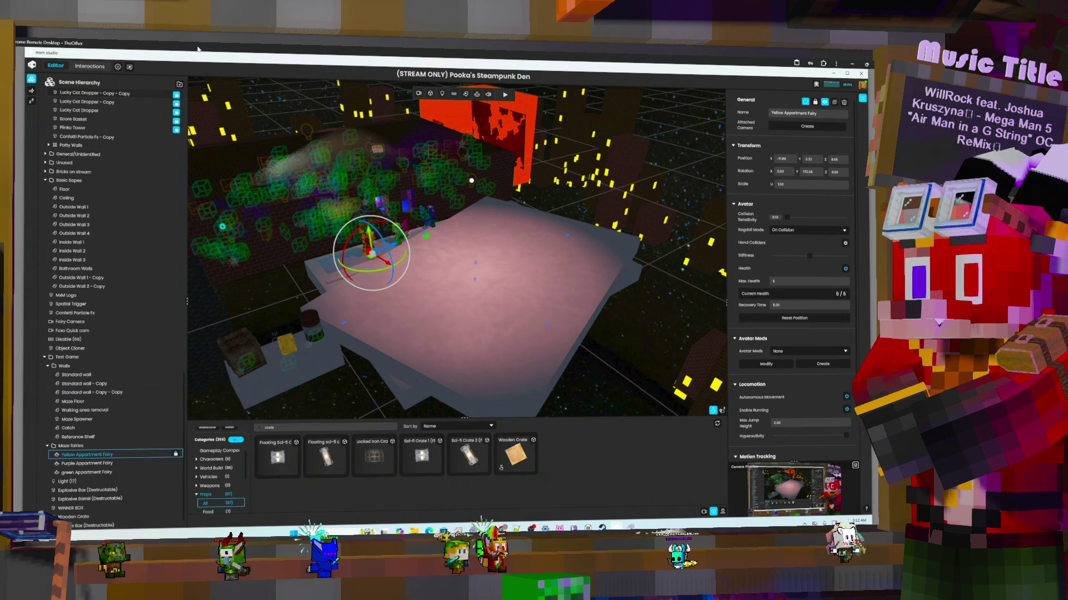
key("ctrl+s")
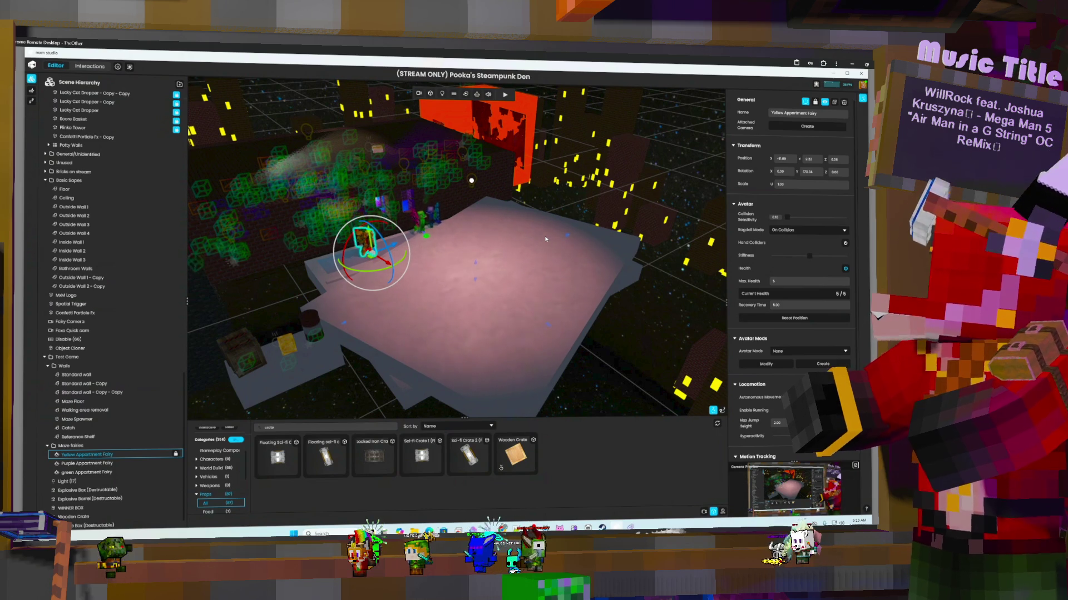
- Inspect the Scale node's settings in the interaction graph, then return to the 3D scene
left_click(92, 66)
left_click(349, 334)
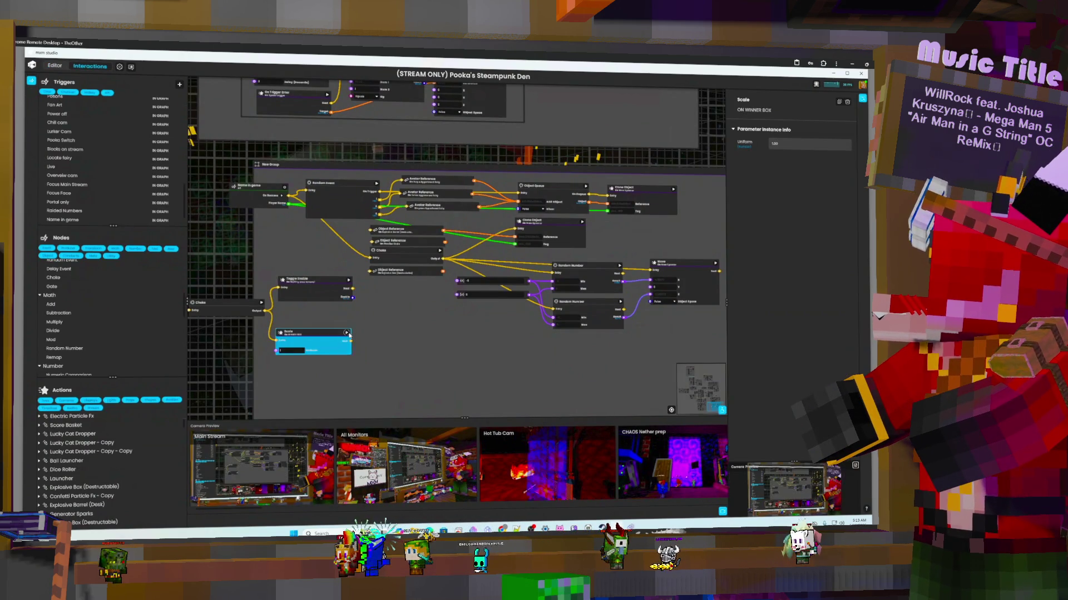
left_click(58, 67)
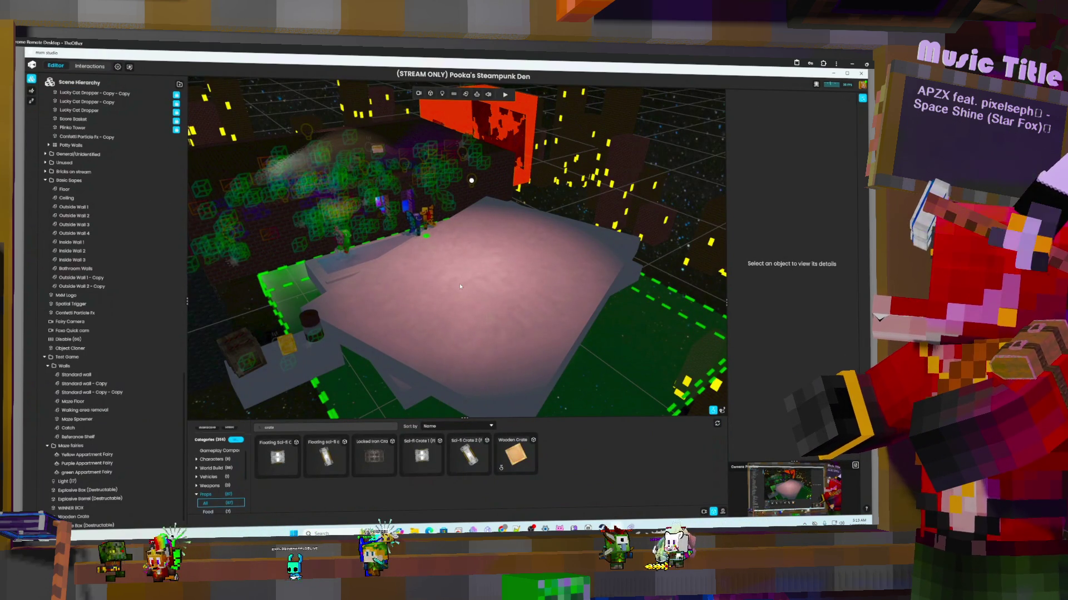
- Orbit the camera from the maze floor toward the fairy-filled wall of the stream room
mouse_move(565, 198)
left_mouse_down()
mouse_move(512, 182)
mouse_move(433, 296)
mouse_move(413, 292)
mouse_move(448, 262)
mouse_move(574, 277)
mouse_move(563, 254)
mouse_move(468, 244)
mouse_move(190, 260)
mouse_move(546, 267)
mouse_move(467, 265)
left_mouse_up()
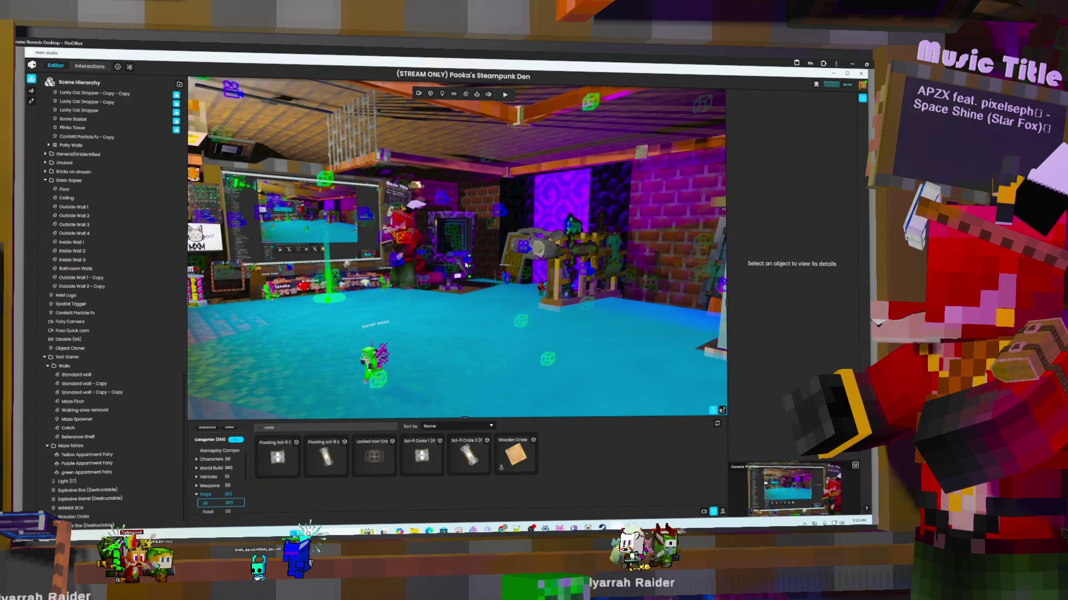